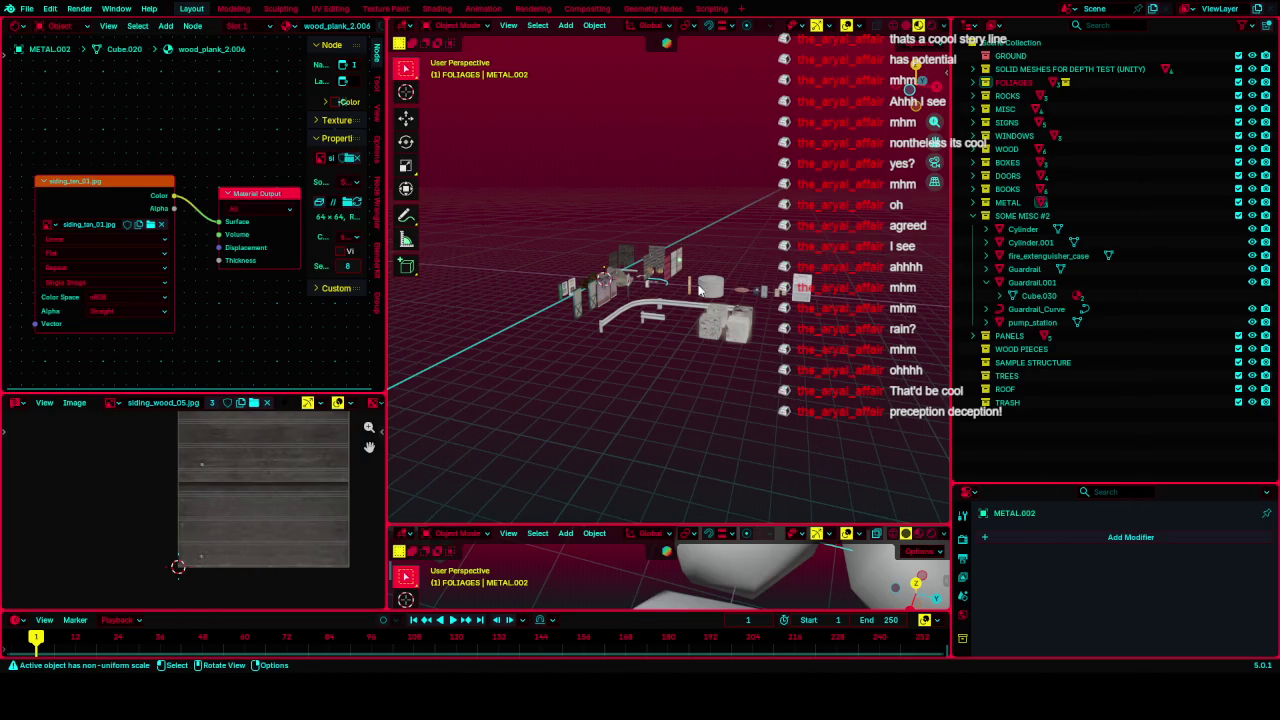
Zoom in and orbit the viewport for a closer look at the props.
{"action": "scroll", "coordinate": [726, 214], "scroll_direction": "up", "scroll_amount": 5}
{"action": "mouse_move", "coordinate": [726, 214]}
{"action": "middle_mouse_down"}
{"action": "mouse_move", "coordinate": [672, 251]}
{"action": "mouse_move", "coordinate": [520, 658]}
{"action": "middle_mouse_up"}
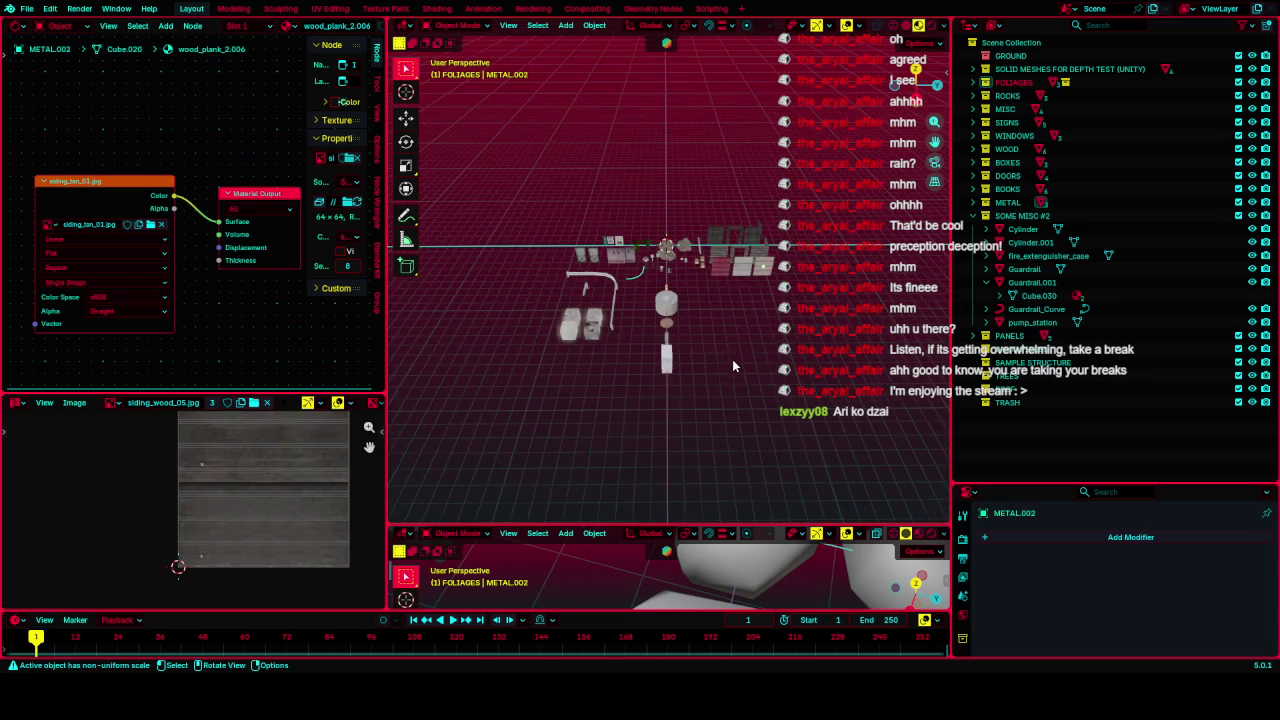
Add Collection 20 at the bottom of the Outliner and start editing its name.
{"action": "scroll", "coordinate": [732, 359], "scroll_direction": "up", "scroll_amount": 3}
{"action": "right_click", "coordinate": [1020, 440]}
{"action": "left_click", "coordinate": [1020, 440]}
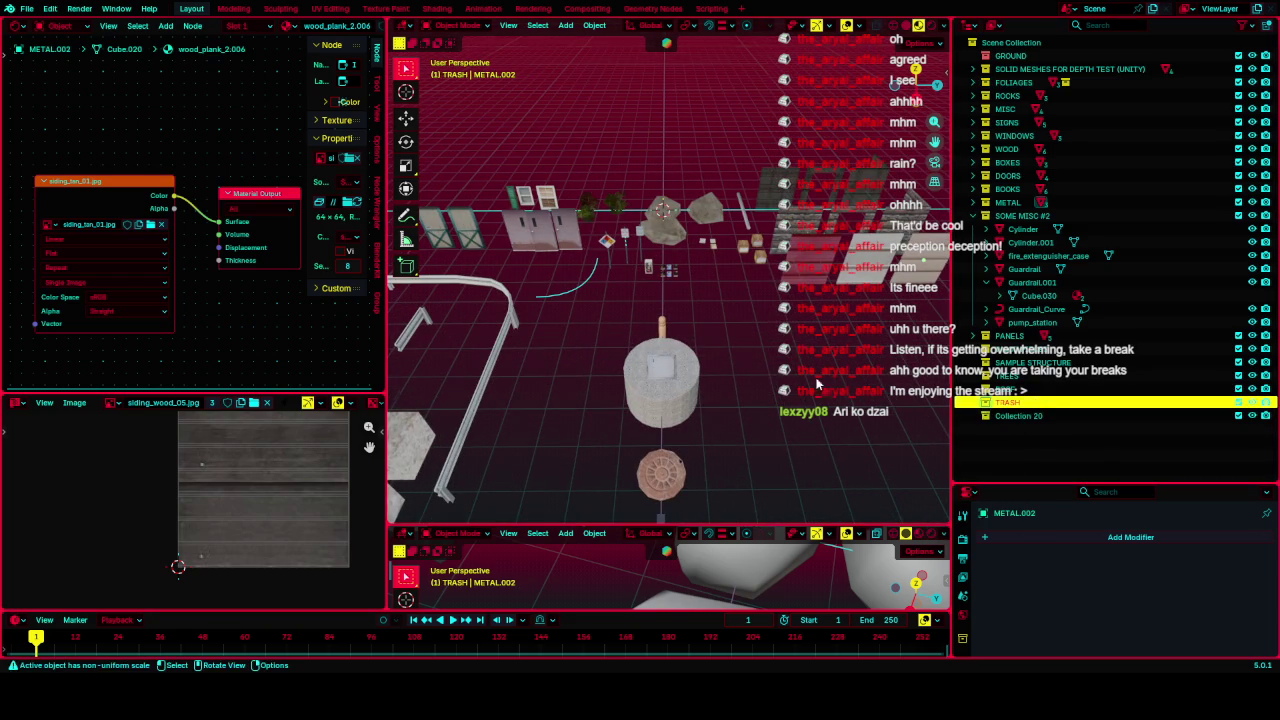
{"action": "double_click", "coordinate": [1040, 414]}
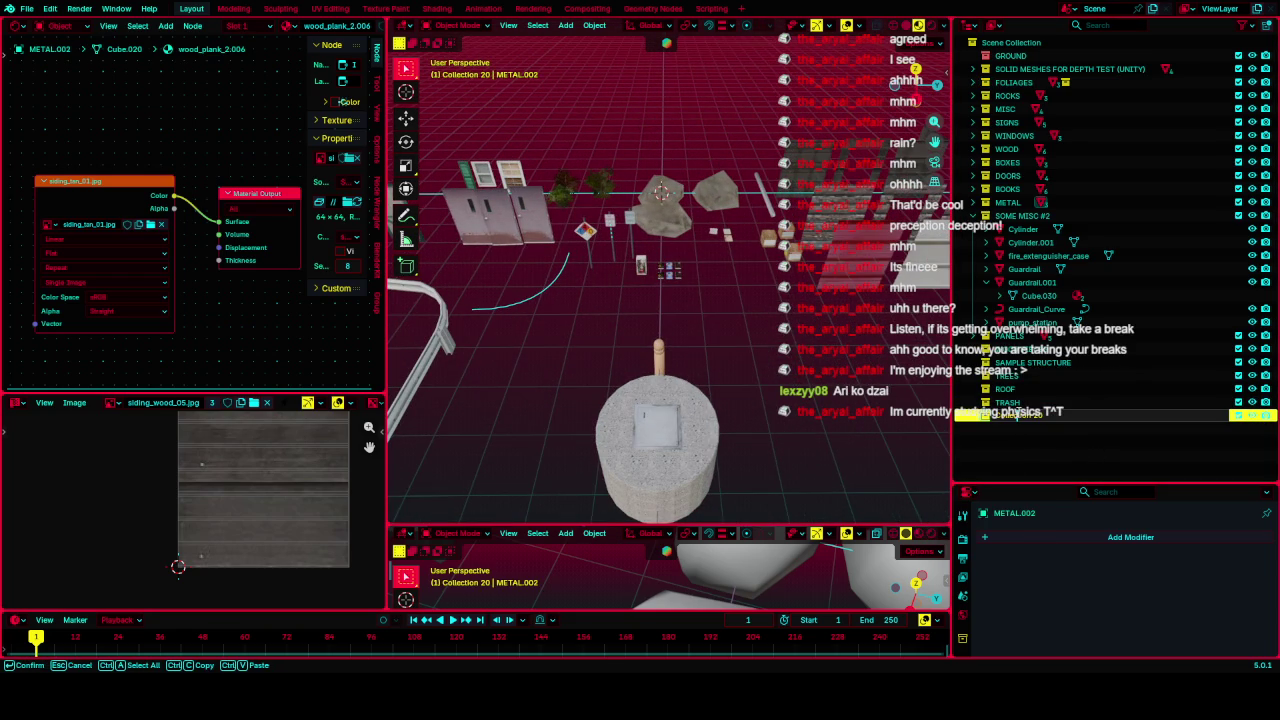
{"action": "type", "text": "PIPES"}
{"action": "key", "text": "End"}
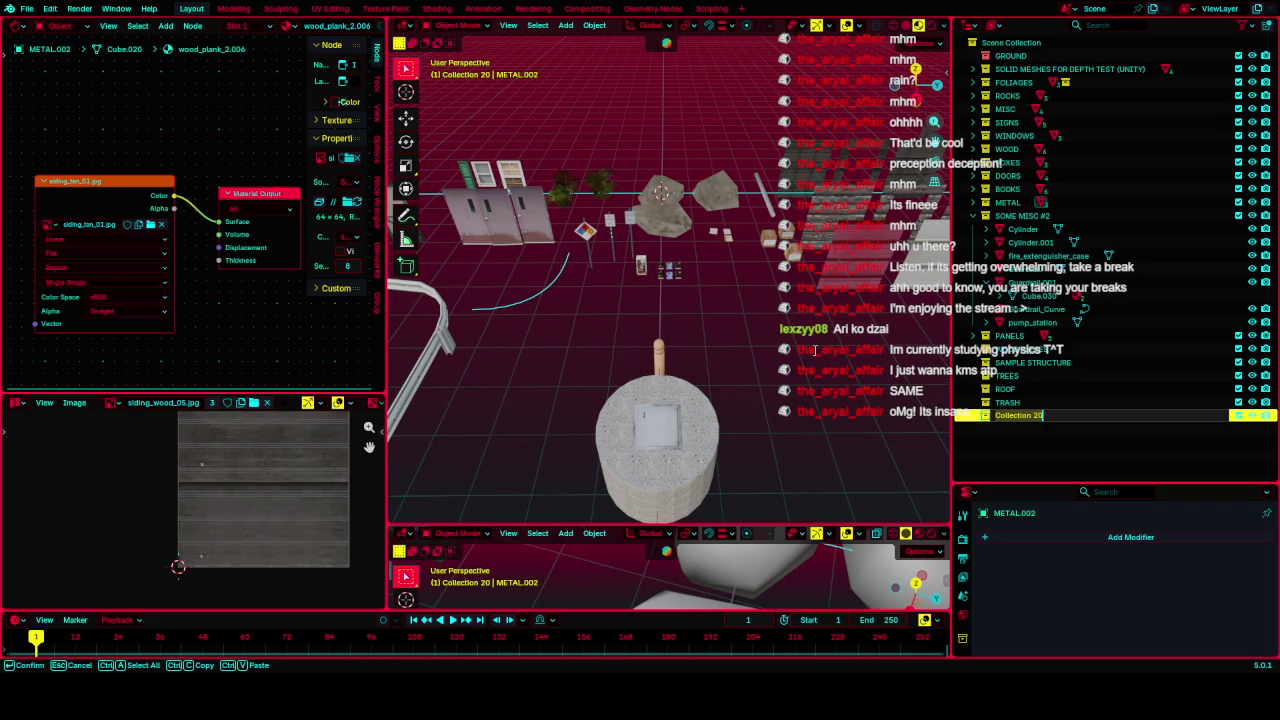
Finish renaming Collection 20 to Roadblock.
{"action": "key", "text": "Return"}
{"action": "double_click", "coordinate": [1013, 416]}
{"action": "type", "text": "Roadsid"}
{"action": "type", "text": "ck"}
{"action": "key", "text": "Return"}
Create another new collection below Roadblock and name it Roads.
{"action": "right_click", "coordinate": [1013, 421]}
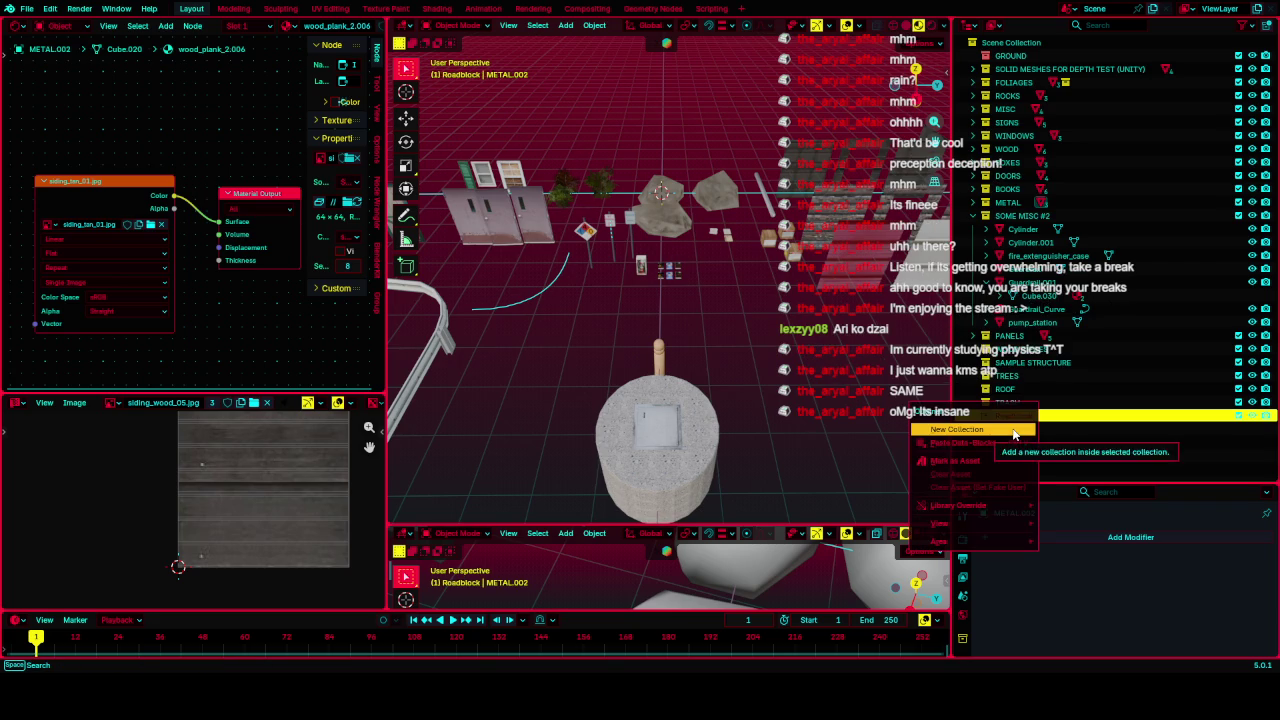
{"action": "left_click", "coordinate": [1015, 428]}
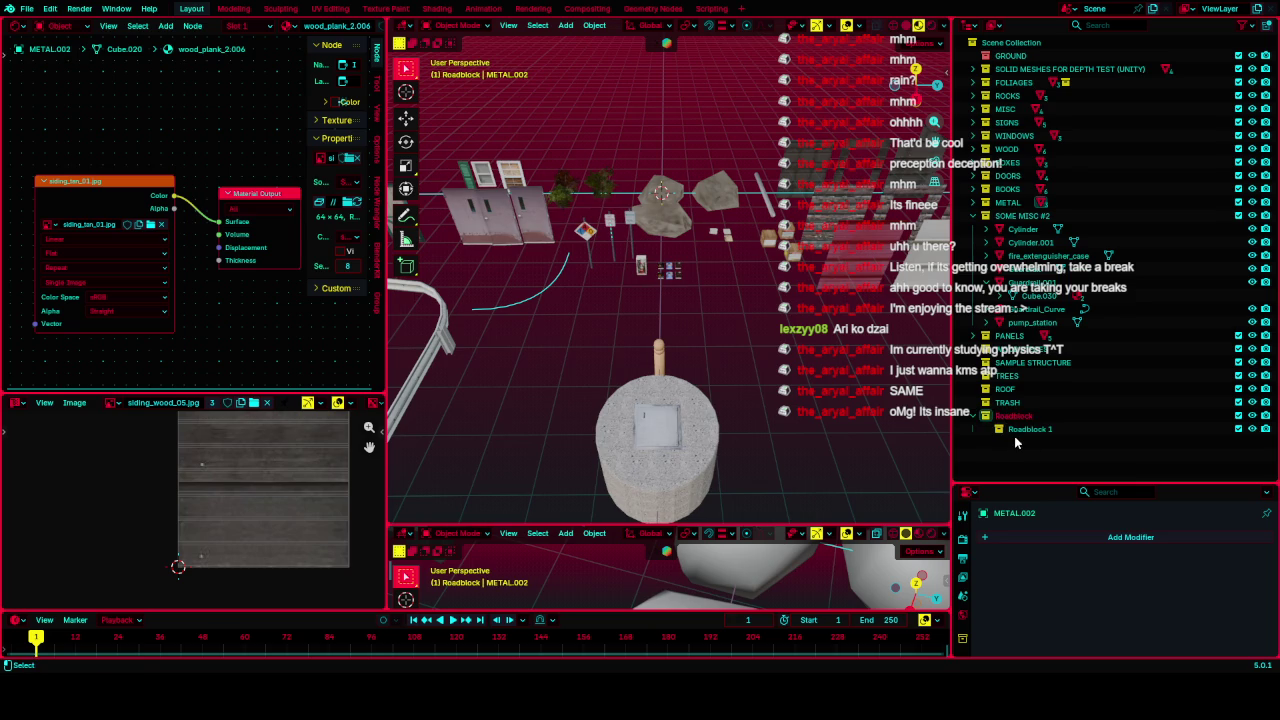
{"action": "right_click", "coordinate": [1014, 436]}
{"action": "left_click", "coordinate": [1014, 438]}
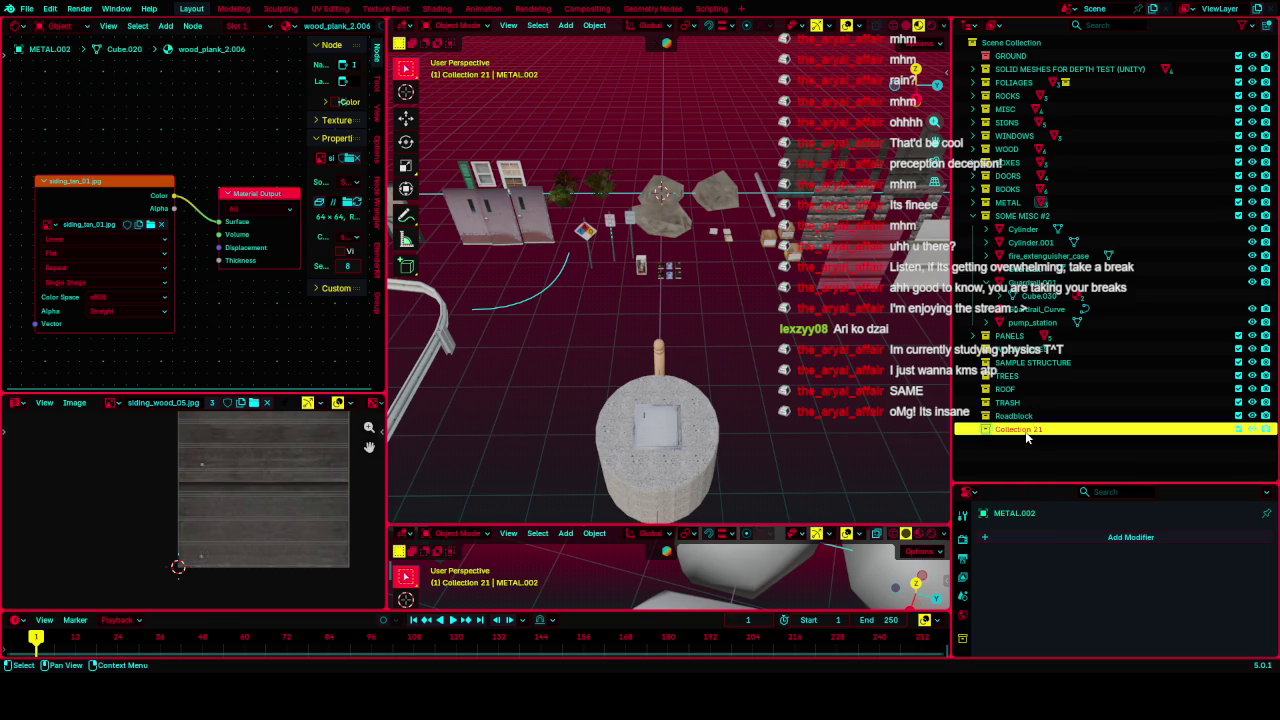
{"action": "double_click", "coordinate": [1025, 430]}
{"action": "type", "text": "R"}
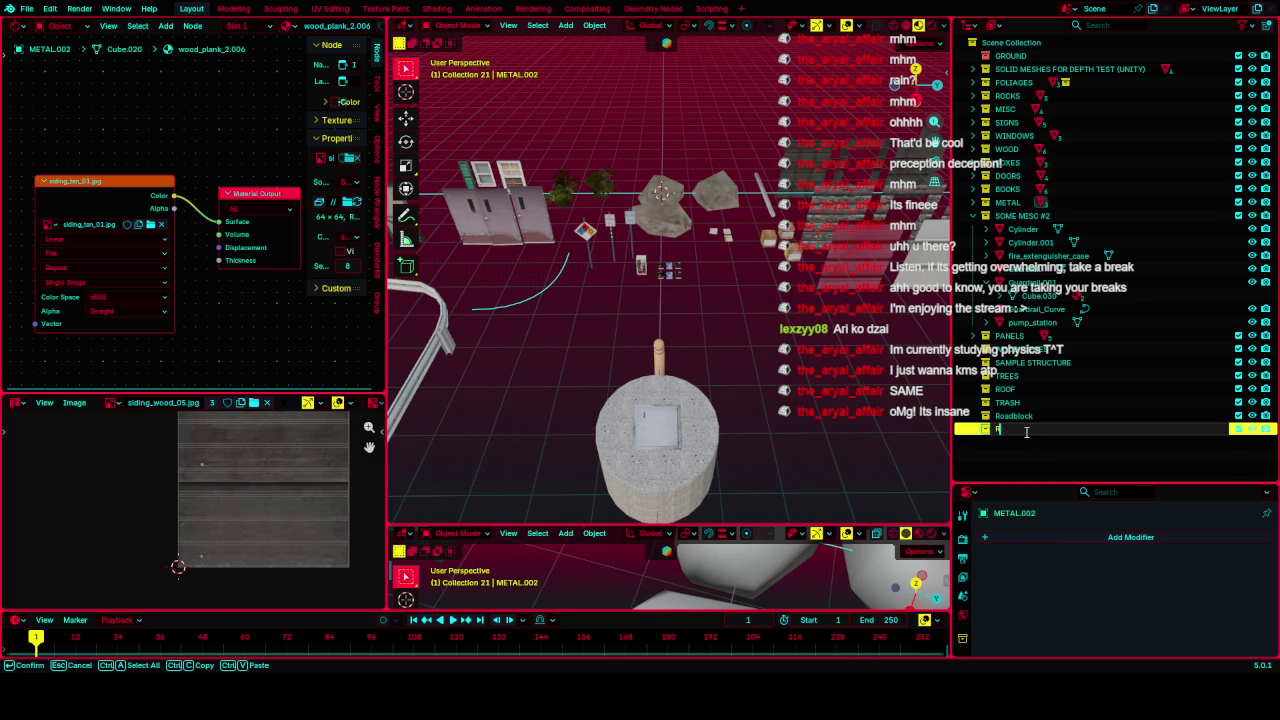
{"action": "type", "text": "oads"}
{"action": "key", "text": "Return"}
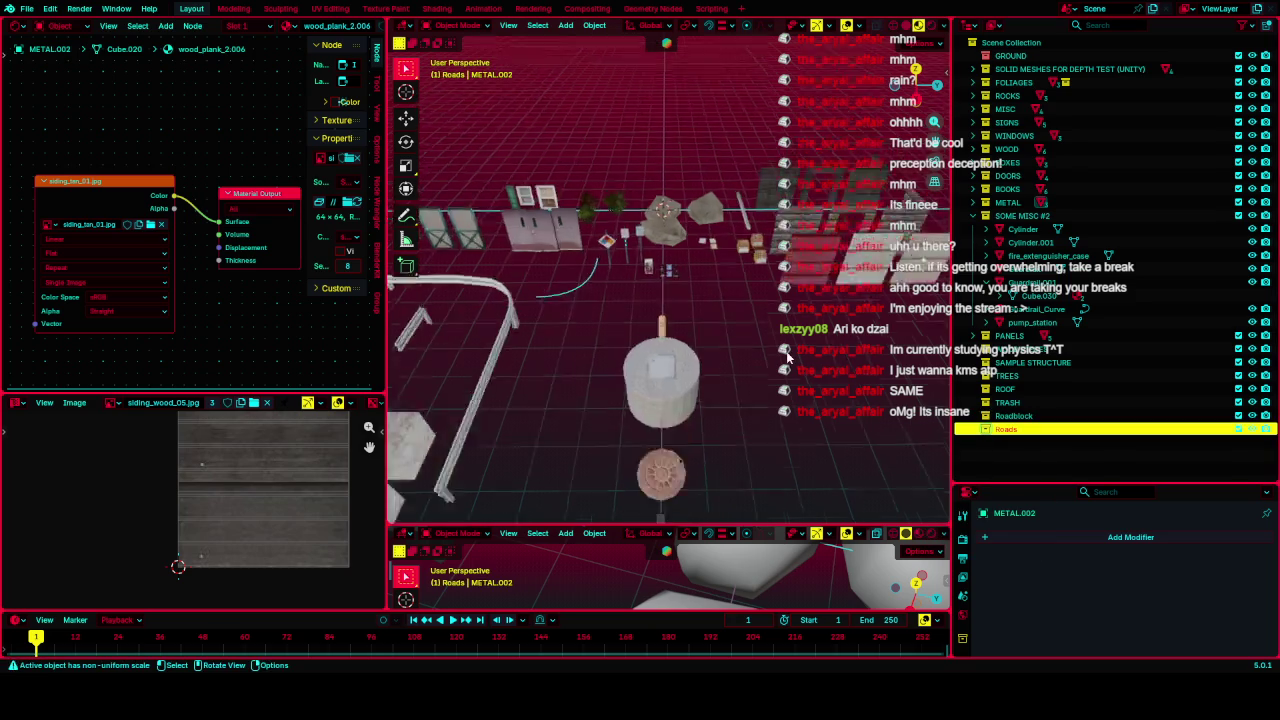
{"action": "mouse_move", "coordinate": [900, 425]}
{"action": "middle_mouse_down"}
{"action": "mouse_move", "coordinate": [767, 355]}
{"action": "mouse_move", "coordinate": [714, 307]}
{"action": "middle_mouse_up"}
Make Roadblock the active collection in the Outliner.
{"action": "left_click", "coordinate": [1079, 416]}
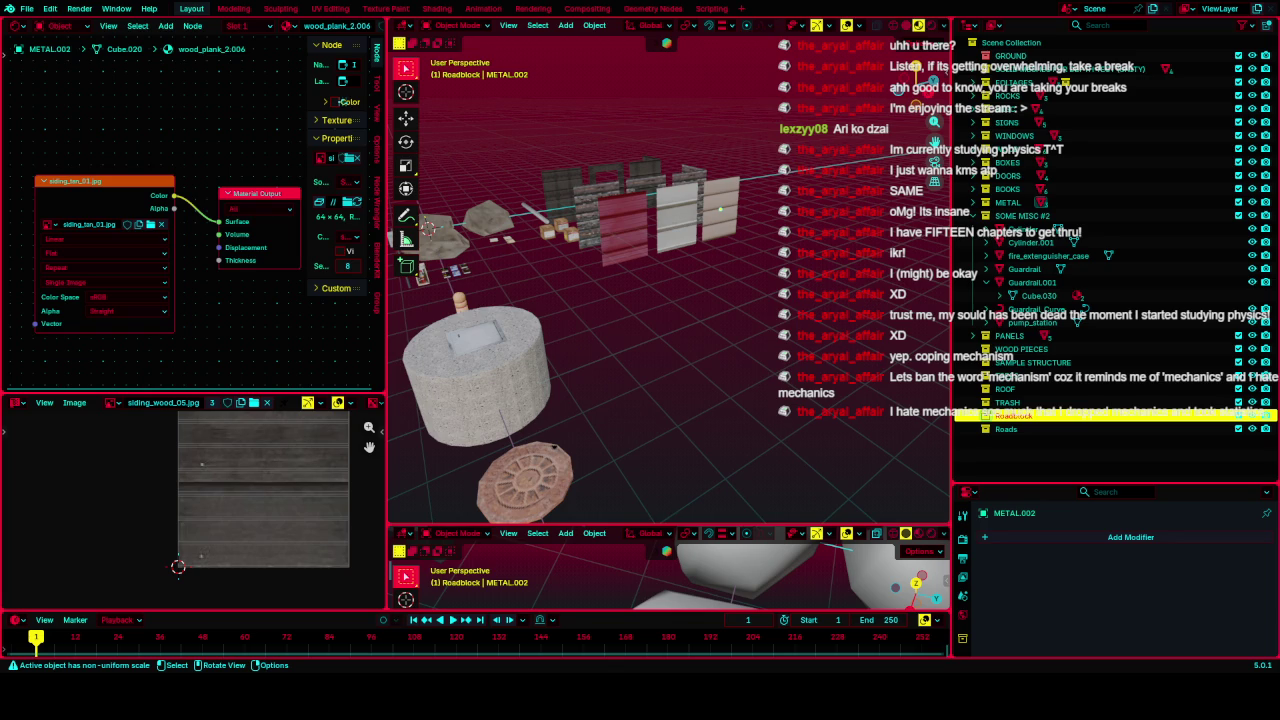
Orbit and zoom out to view the guardrails and crates from higher up.
{"action": "scroll", "coordinate": [724, 286], "scroll_direction": "down", "scroll_amount": 4}
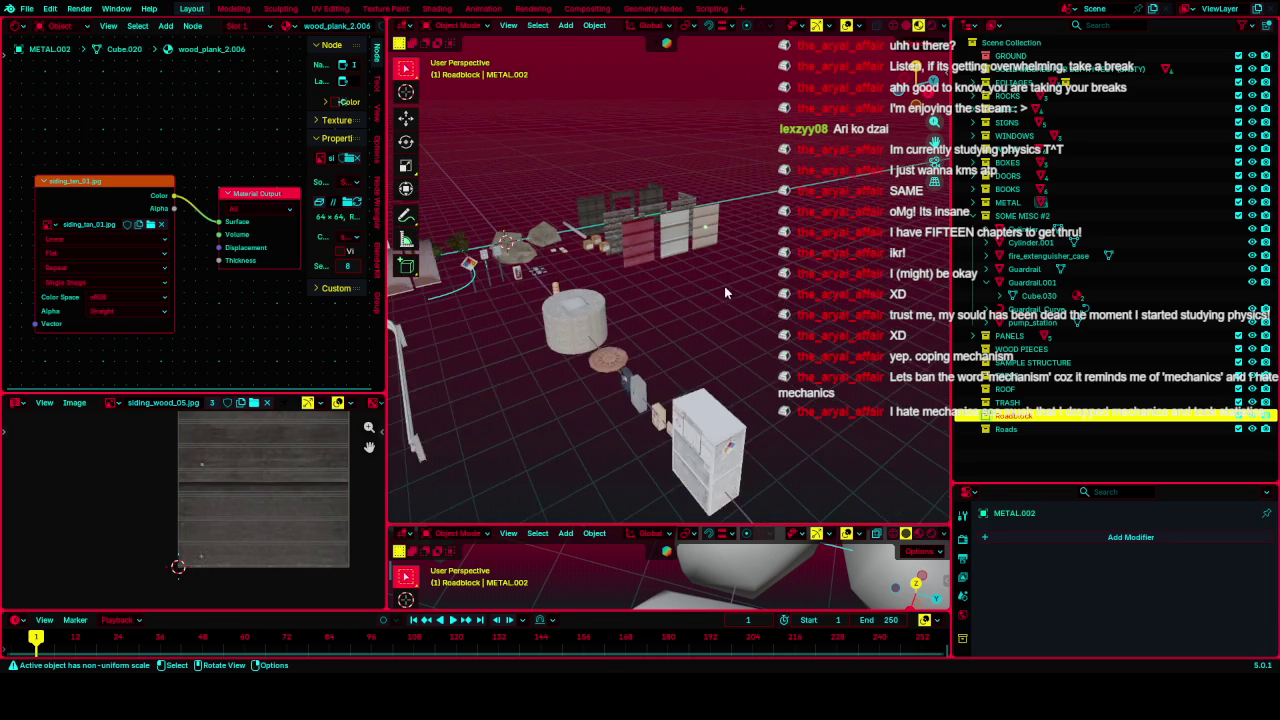
{"action": "mouse_move", "coordinate": [724, 286]}
{"action": "middle_mouse_down"}
{"action": "mouse_move", "coordinate": [676, 308]}
{"action": "mouse_move", "coordinate": [733, 309]}
{"action": "middle_mouse_up"}
{"action": "scroll", "coordinate": [676, 308], "scroll_direction": "up", "scroll_amount": 4}
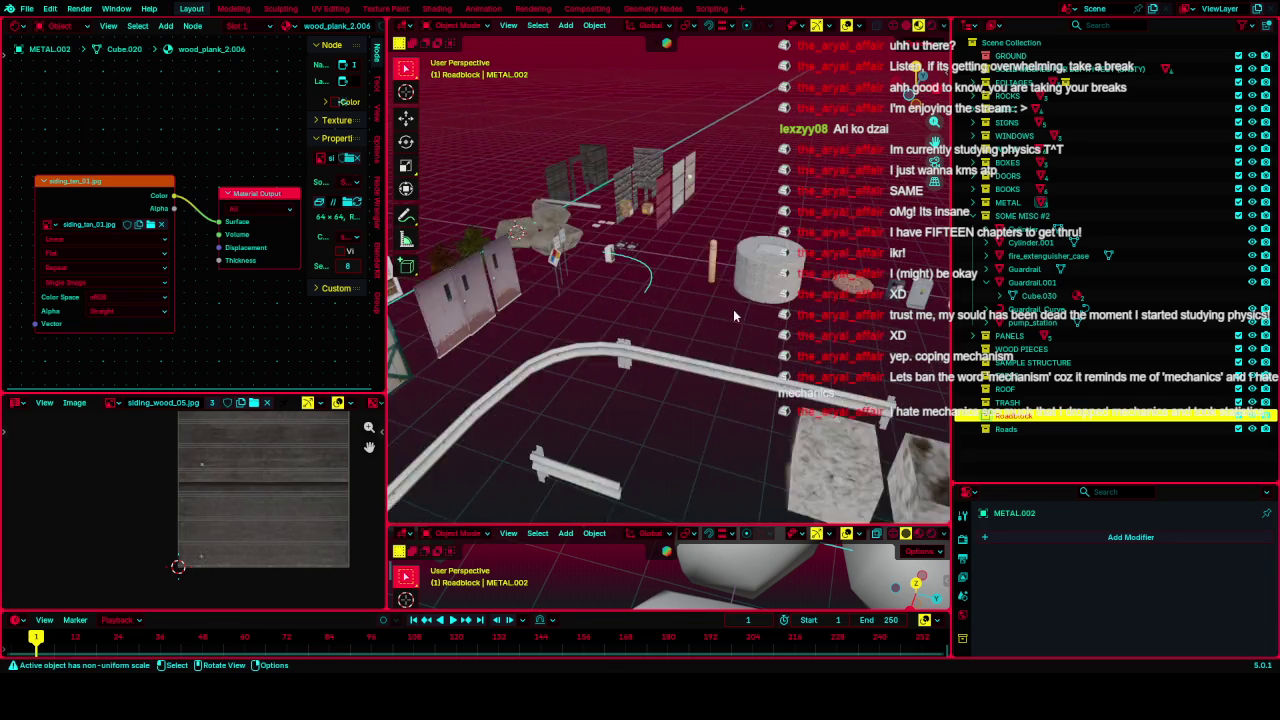
{"action": "scroll", "coordinate": [733, 309], "scroll_direction": "down", "scroll_amount": 4}
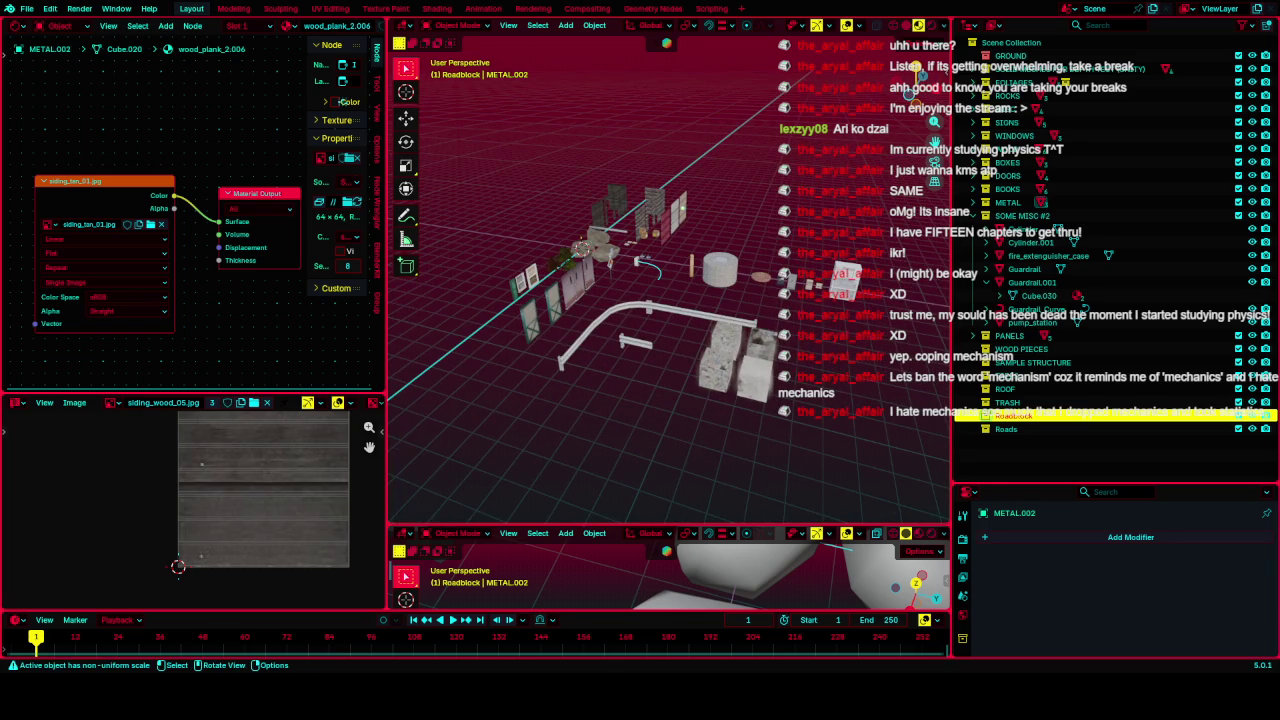